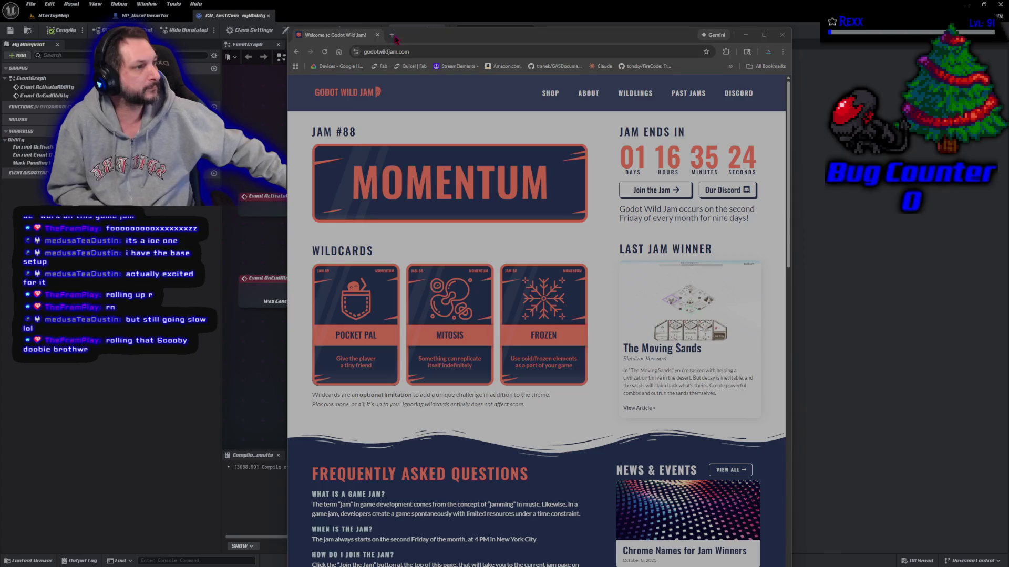
# Close the Chrome window showing the Godot Wild Jam page.
pyautogui.click(377, 35)
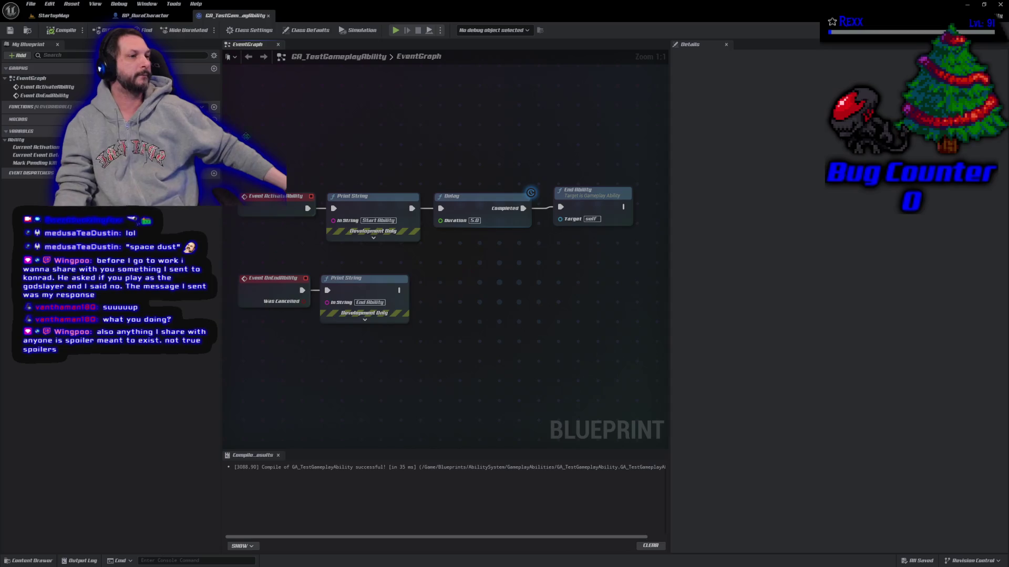
# Show the GA_TestGameplayAbility Class Defaults properties.
pyautogui.click(306, 30)
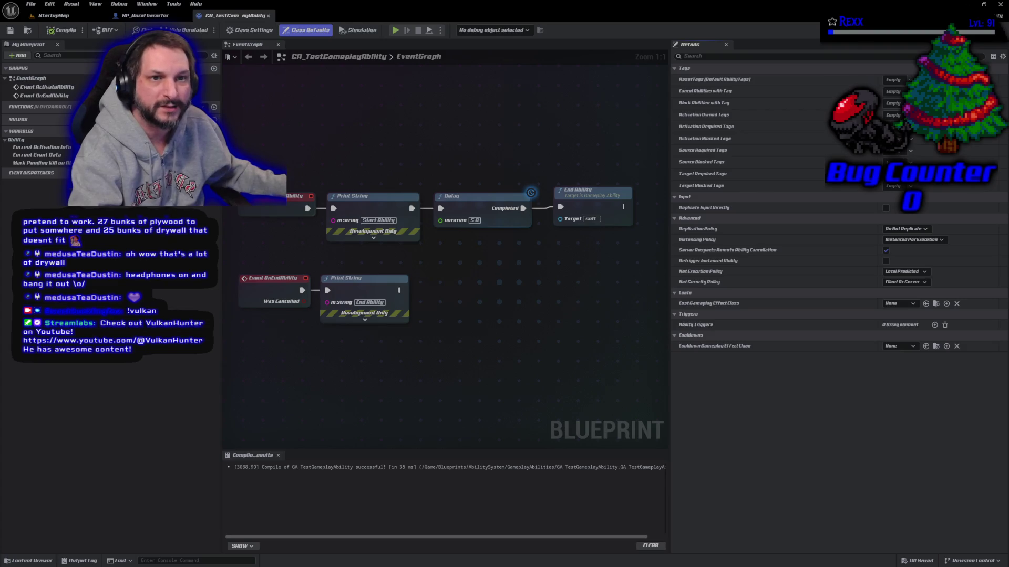
# Switch from Unreal Engine over to the Streamlabs dashboard window.
pyautogui.hotkey('alt', 'Tab')
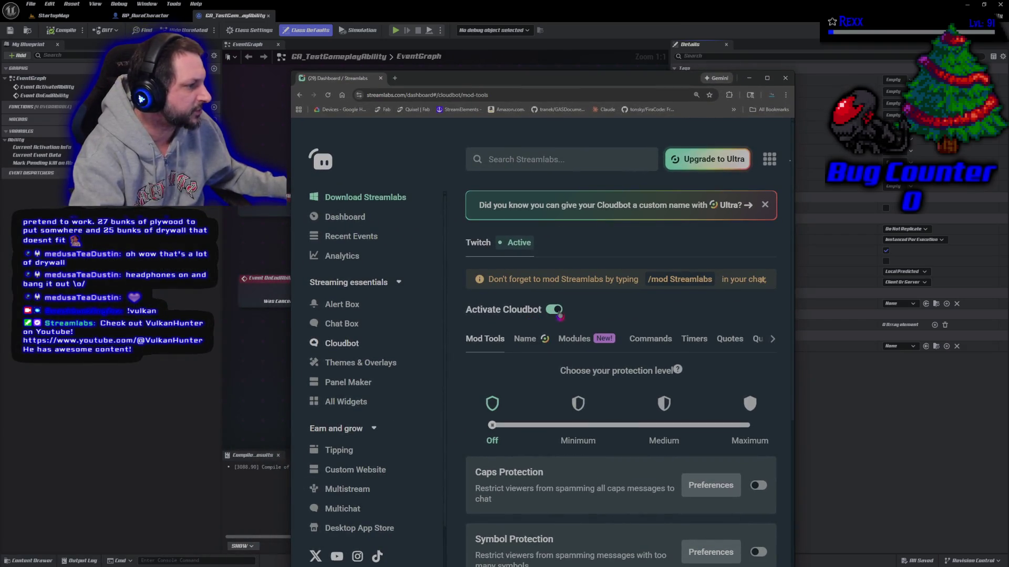
# Move the Streamlabs dashboard window off-screen left and dismiss it, revealing the Unreal graph.
pyautogui.moveTo(460, 86); pyautogui.dragTo(0, 84)
pyautogui.hotkey('alt', 'Tab')
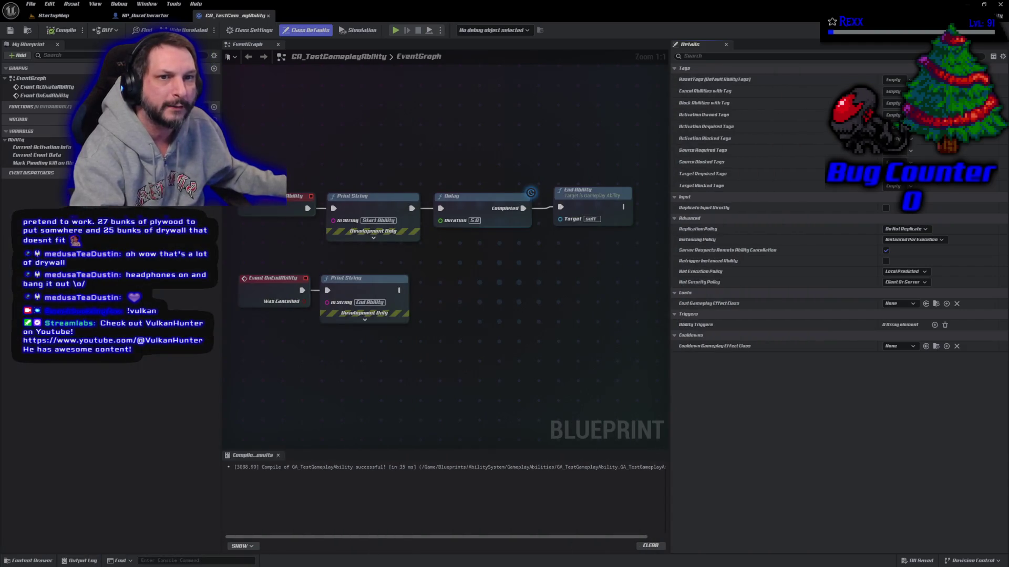
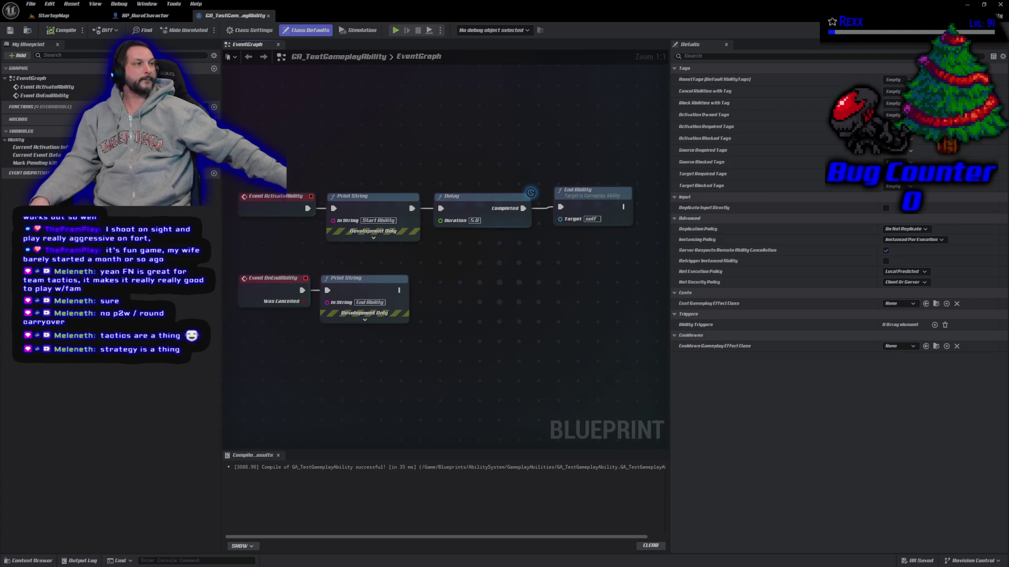
# Close the GA_TestGameplayAbility Blueprint window and every Rider editor tab, then collapse the Public folder.
pyautogui.click(1000, 5)
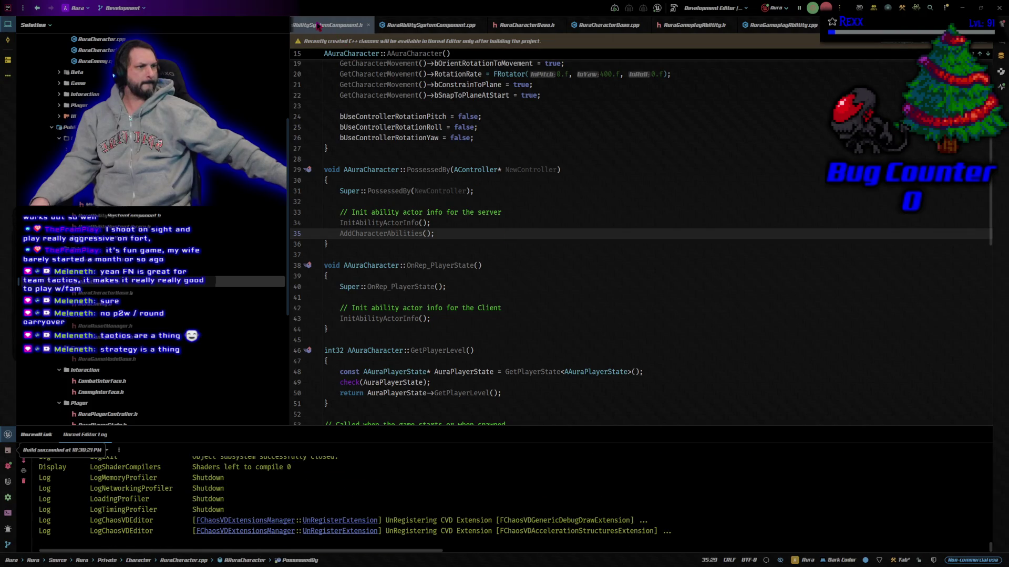
pyautogui.rightClick(319, 26)
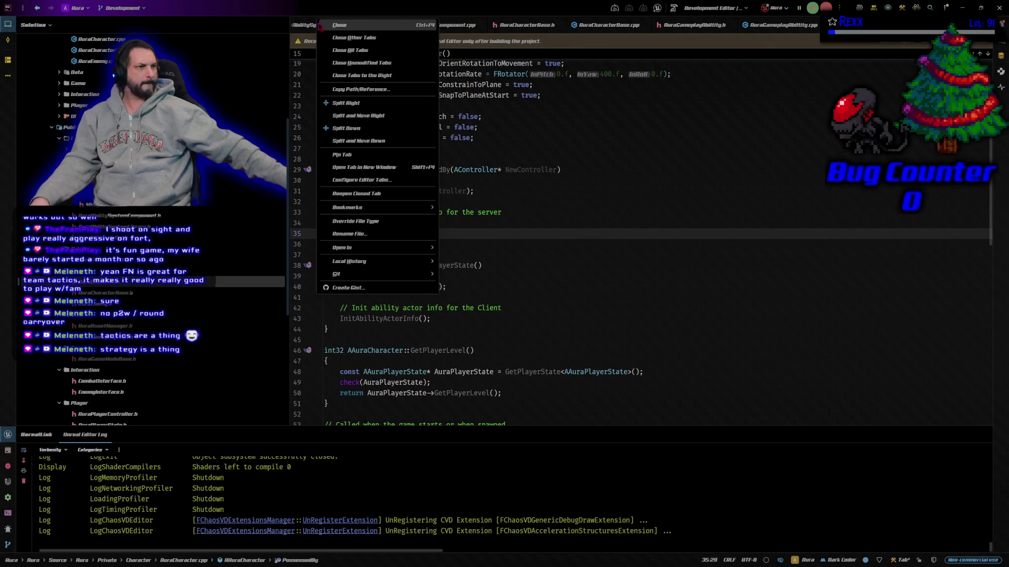
pyautogui.click(350, 50)
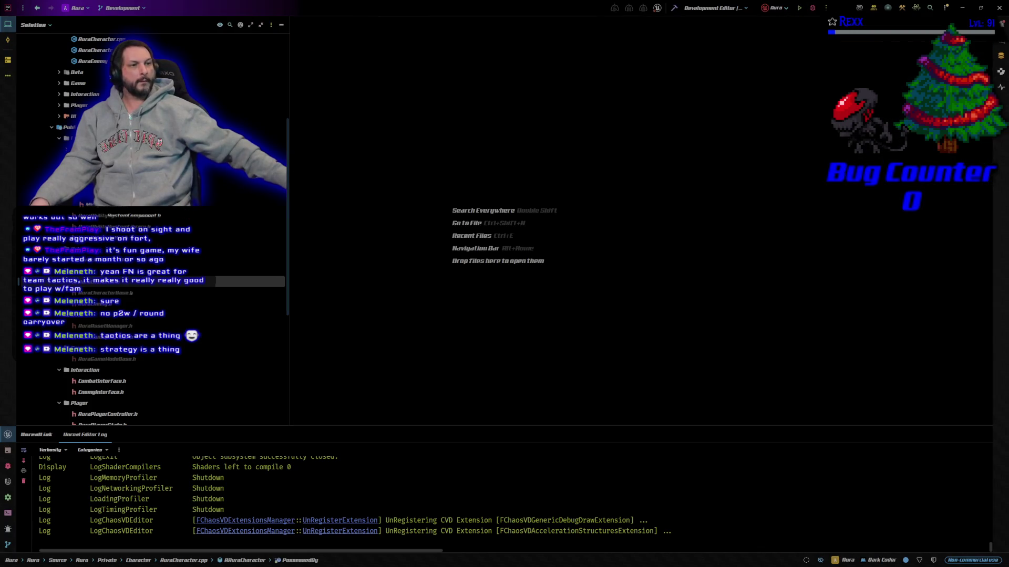
pyautogui.click(52, 128)
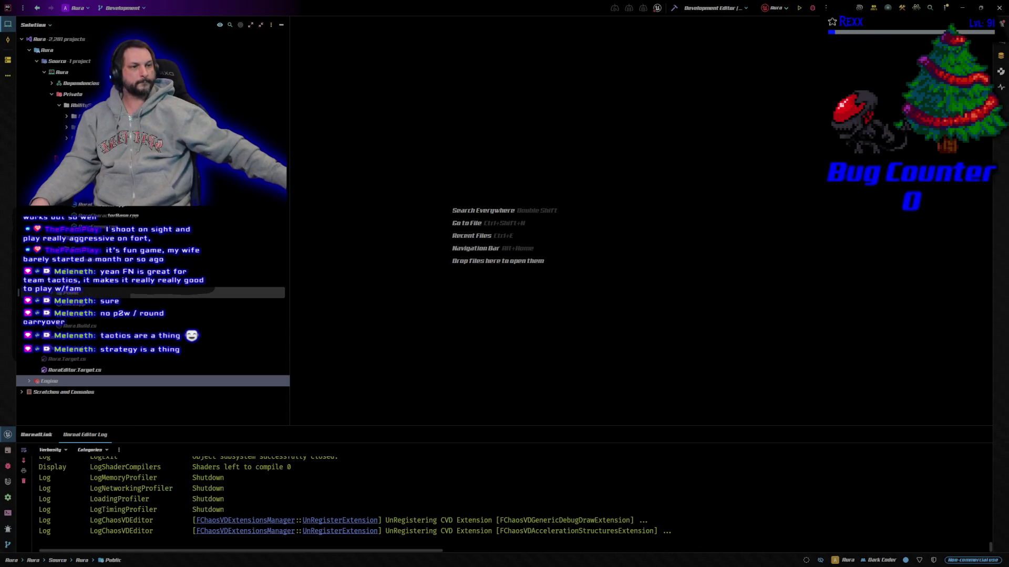
# Open AuraGameplayTags.h from the Solution tree, then its related AuraGameplayTags.cpp showing InitializeNativeGameplayTags.
pyautogui.click(53, 96)
pyautogui.click(52, 95)
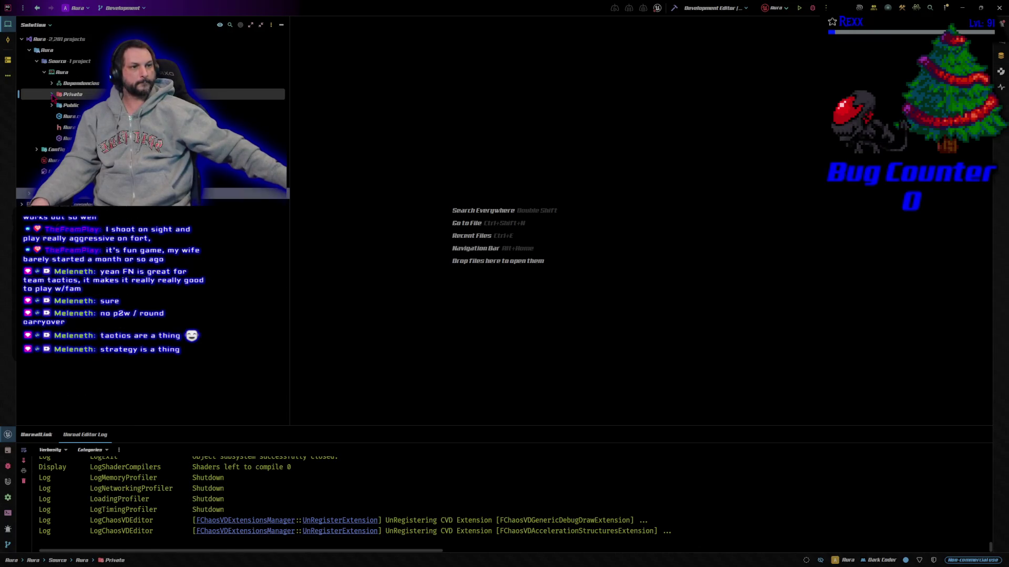
pyautogui.click(52, 95)
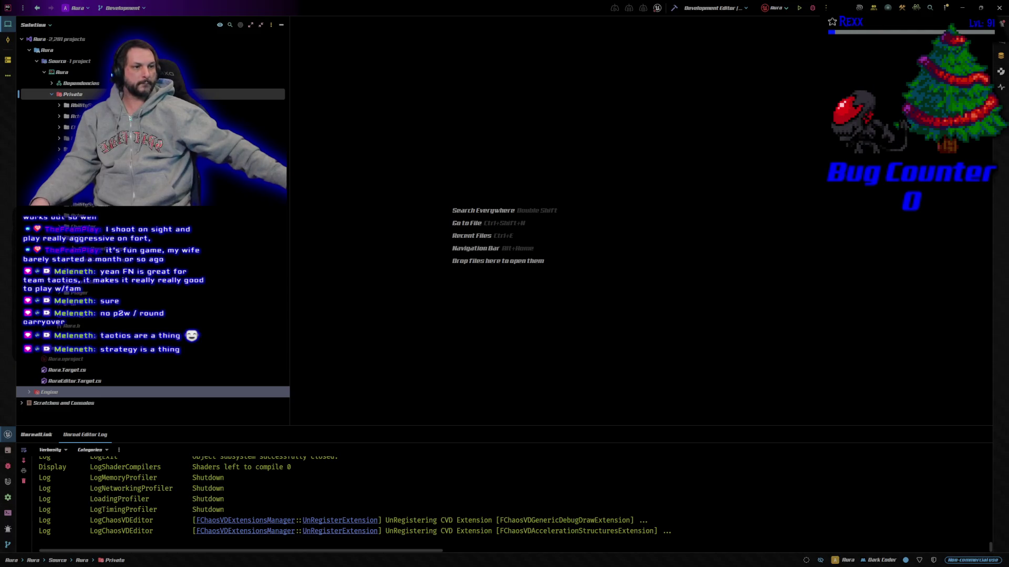
pyautogui.doubleClick(68, 259)
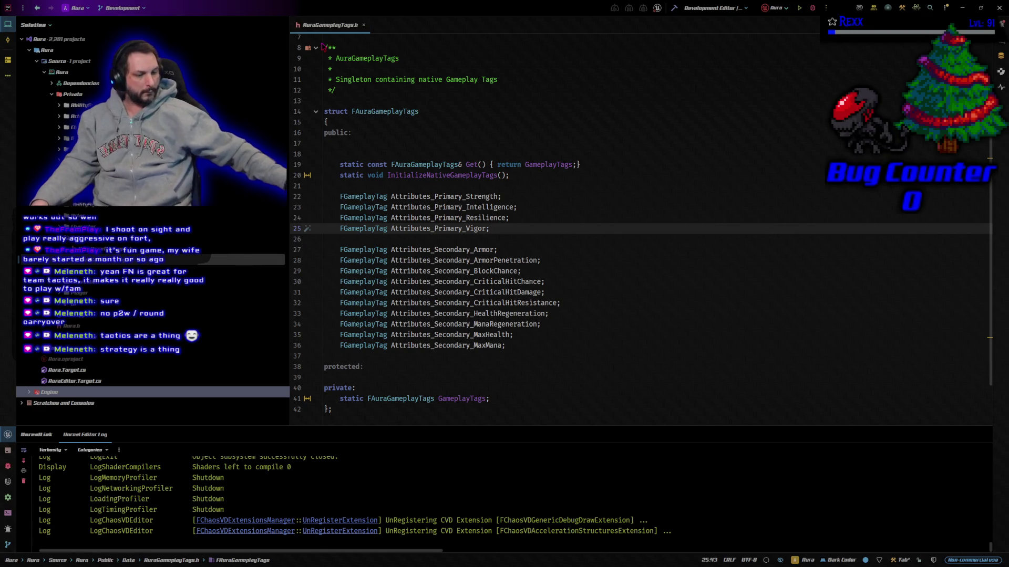
pyautogui.hotkey('ctrl', 'alt', 'Home')
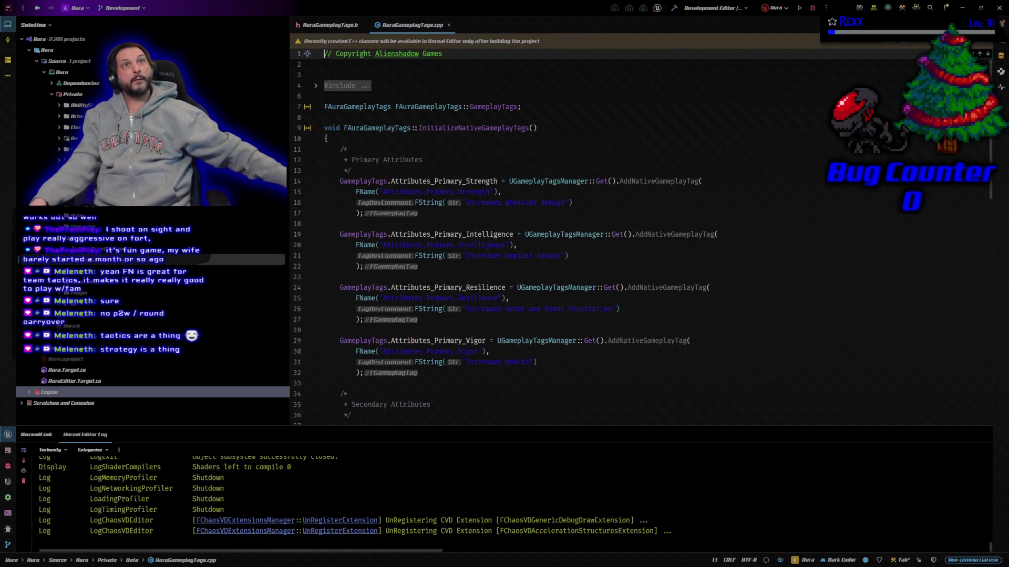